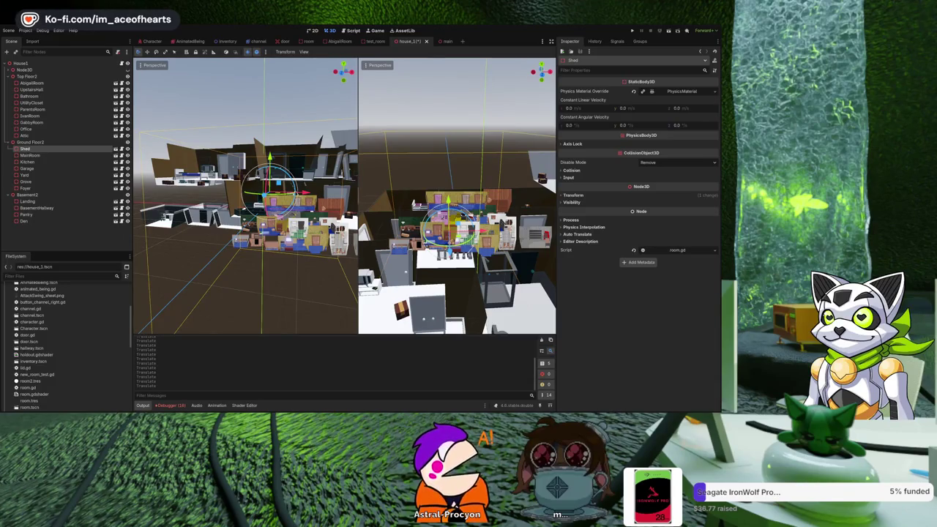
# Step: Widen the left 3D view, then orbit and zoom until it looks down over all floors of the house
pyautogui.moveTo(359, 197); pyautogui.dragTo(461, 198)
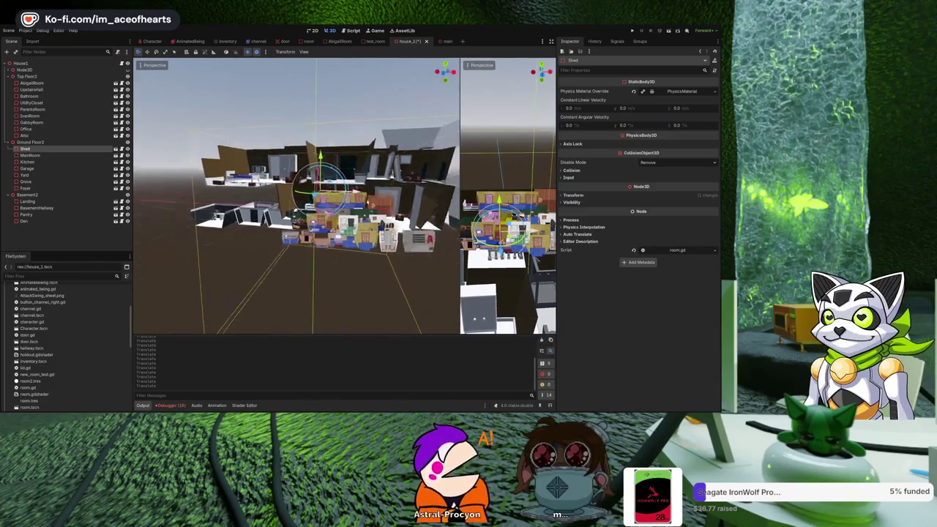
pyautogui.scroll(5, 352, 222)
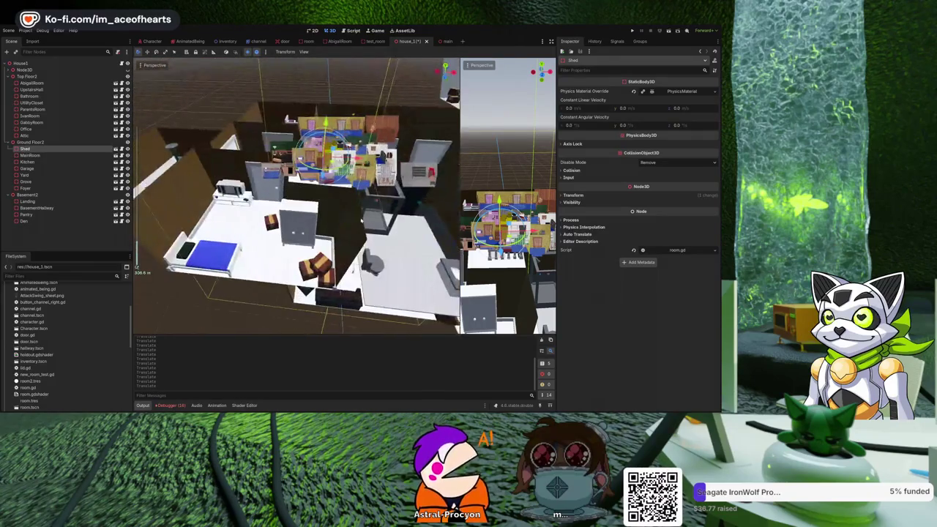
pyautogui.scroll(5, 352, 222)
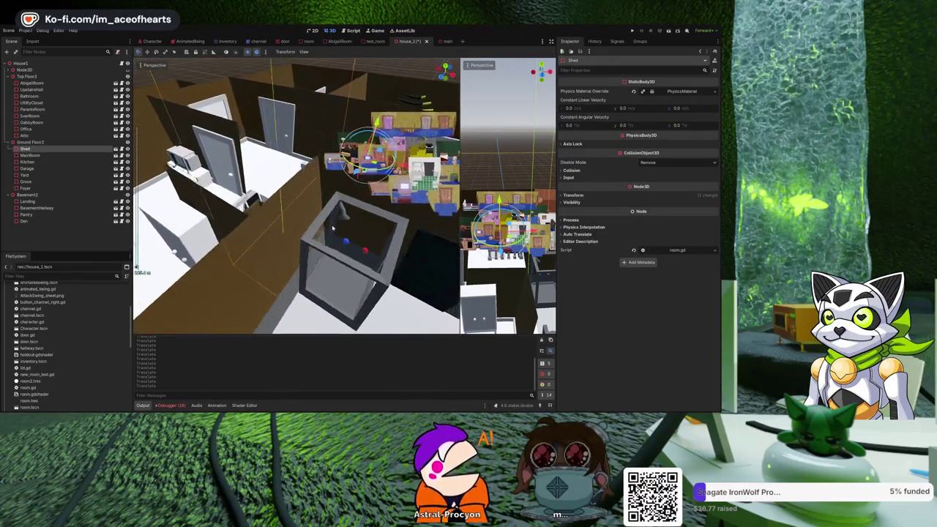
pyautogui.moveTo(326, 227); pyautogui.dragTo(351, 225)
pyautogui.scroll(-10, 351, 225)
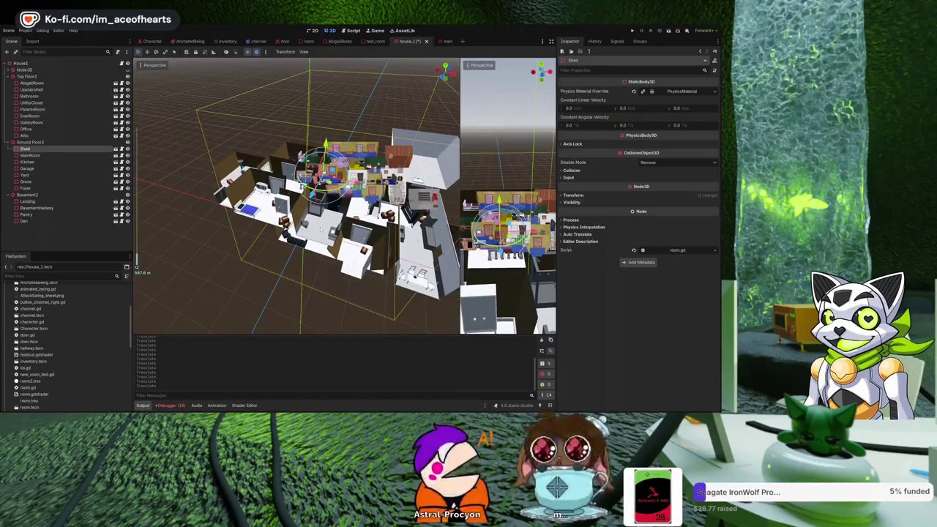
pyautogui.scroll(-3, 321, 227)
pyautogui.moveTo(321, 227); pyautogui.dragTo(340, 232)
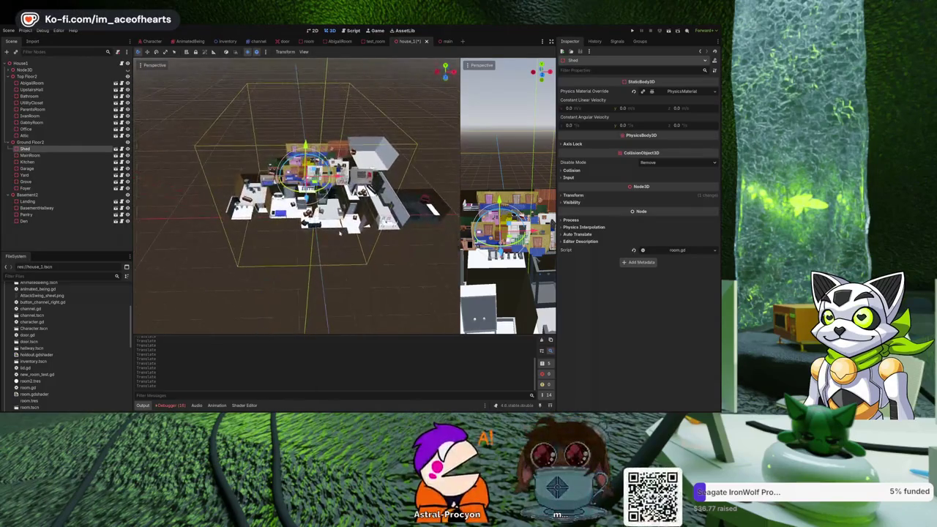
pyautogui.scroll(3, 340, 233)
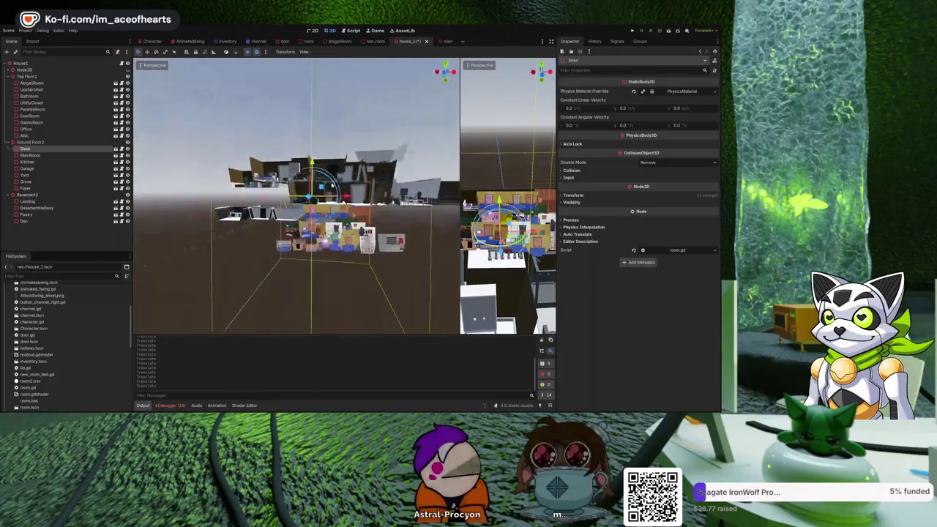
pyautogui.moveTo(340, 233)
pyautogui.mouseDown()
pyautogui.moveTo(344, 162)
pyautogui.moveTo(342, 191)
pyautogui.moveTo(326, 136)
pyautogui.moveTo(333, 122)
pyautogui.moveTo(242, 205)
pyautogui.moveTo(137, 268)
pyautogui.mouseUp()
pyautogui.scroll(-3, 296, 196)
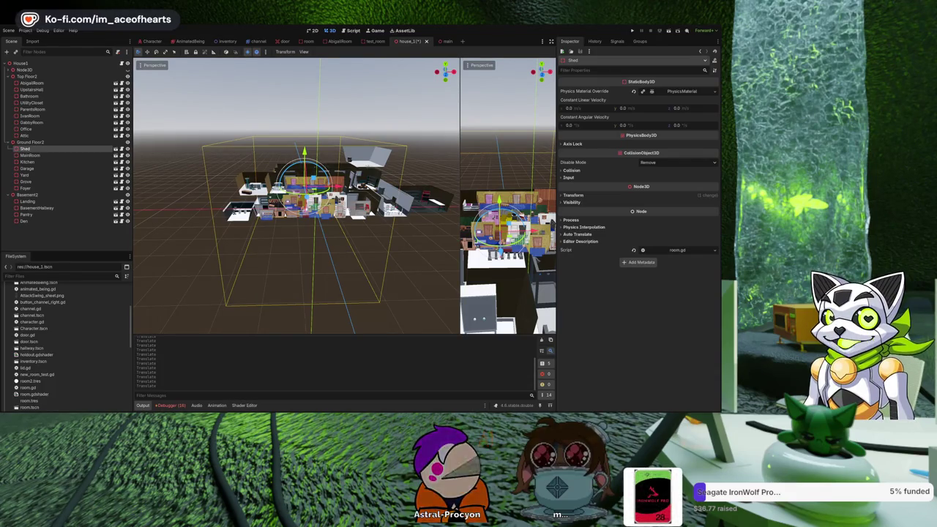
pyautogui.click(393, 115)
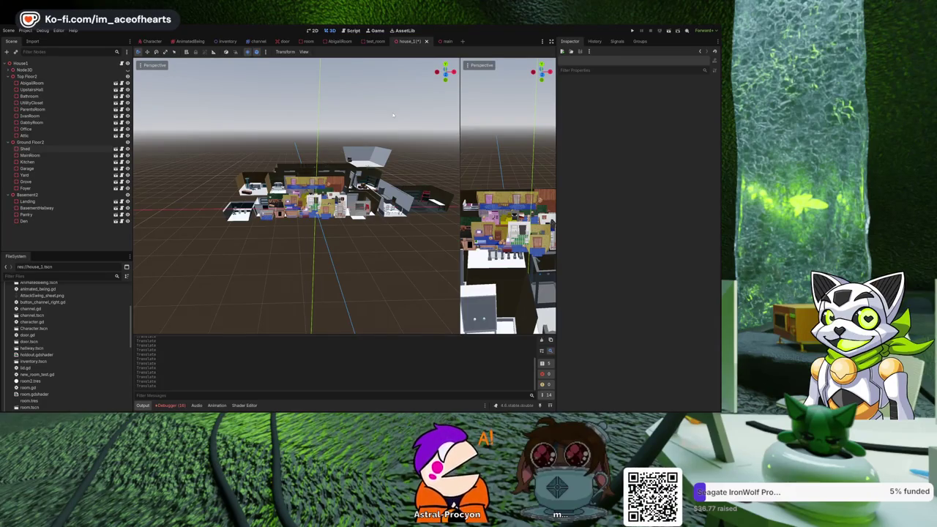
# Step: Select the UtilityCloset room, save the house_1 scene with Ctrl+S, then press F5
pyautogui.click(375, 174)
pyautogui.hotkey('ctrl', 's')
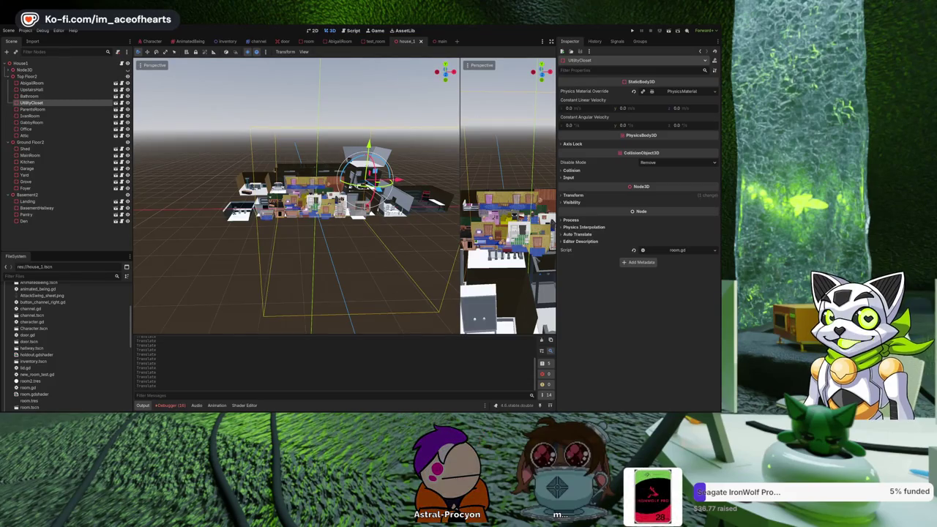
pyautogui.press('F5')
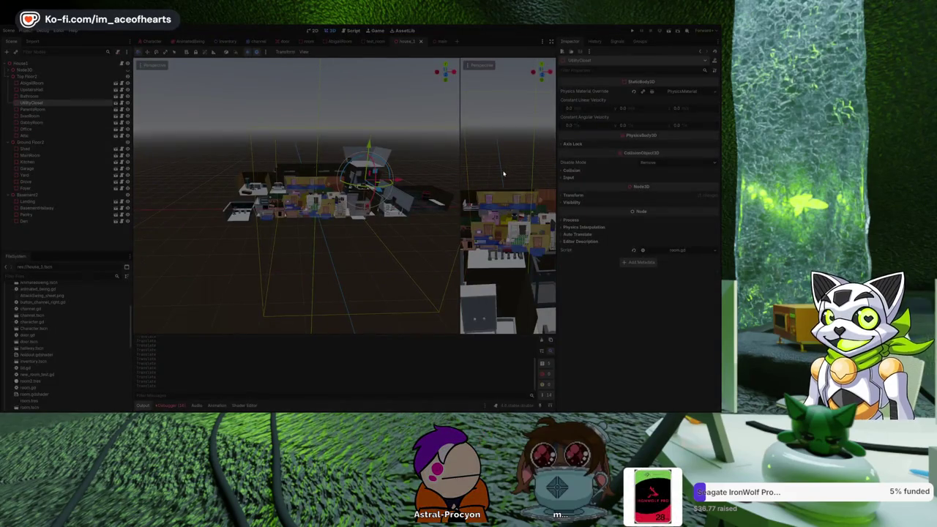